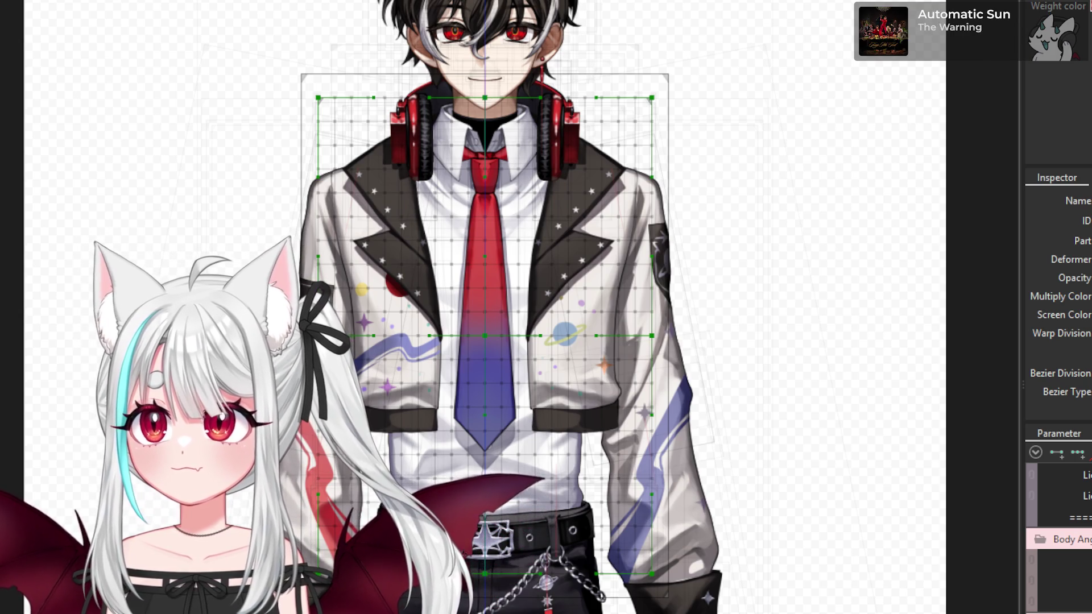
{"action": "key", "text": "alt+Tab"}
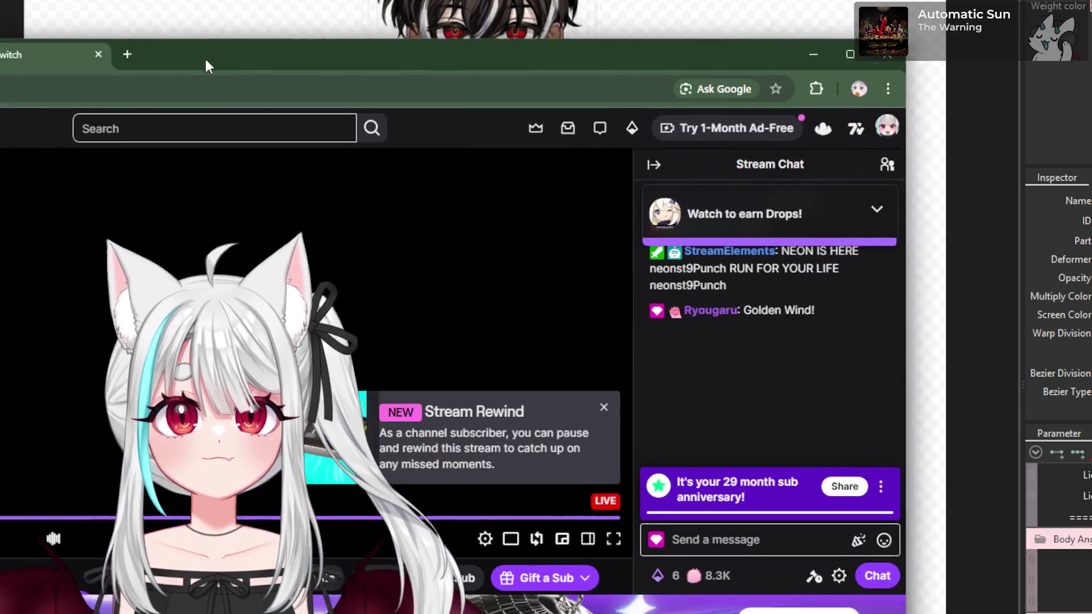
- Bring the Twitch stream window to the front and enlarge the gameplay video to full screen
{"action": "mouse_move", "coordinate": [881, 59]}
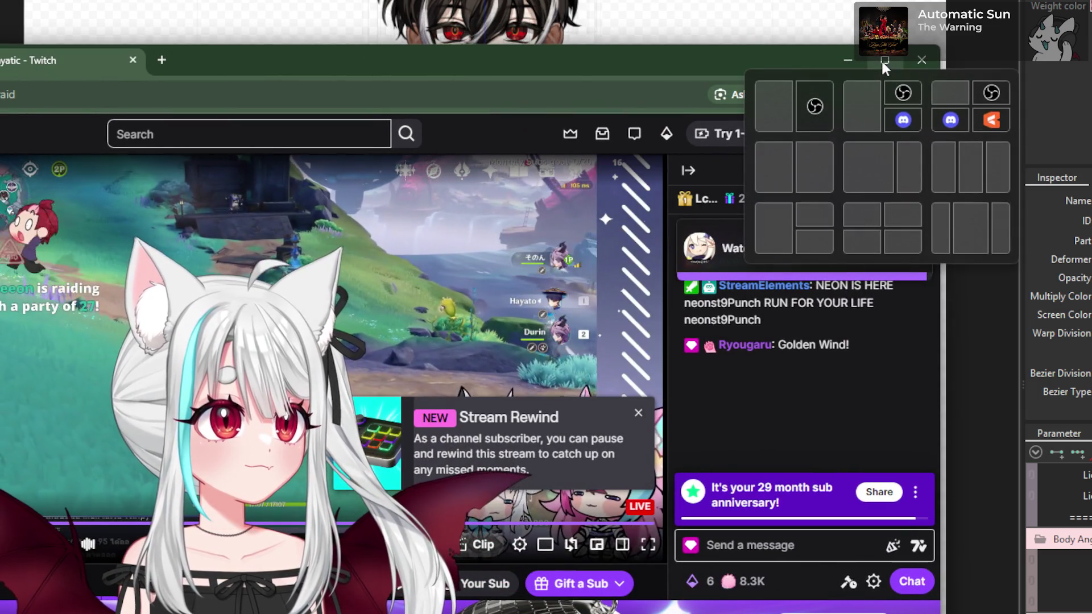